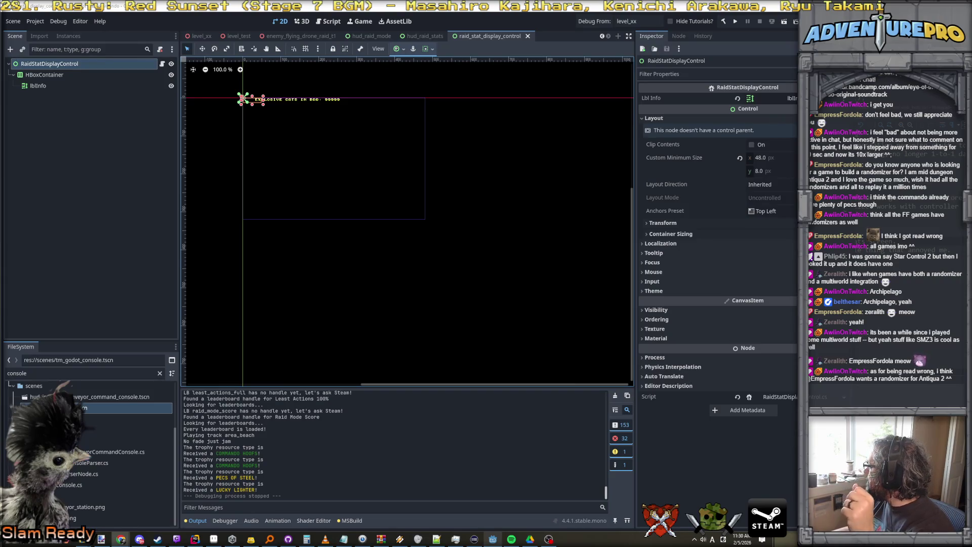
# Switch to the Chrome window showing the Dungeon Antiqua 2 Steam store page.
pyautogui.hotkey('alt', 'Tab')
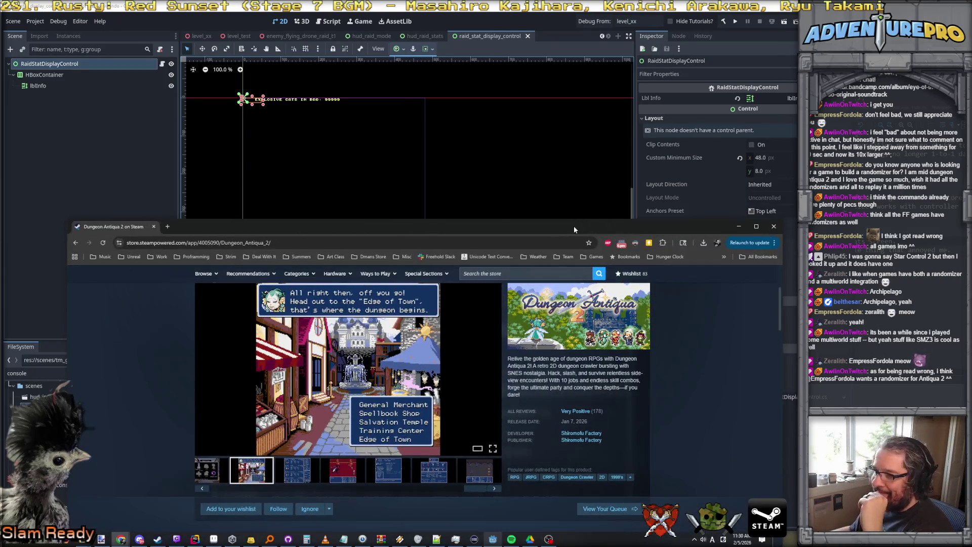
# Maximize the browser and view the Efreet battle, Ninja skill, job-selection and zombie screenshots.
pyautogui.doubleClick(573, 226)
pyautogui.scroll(2, 316, 186)
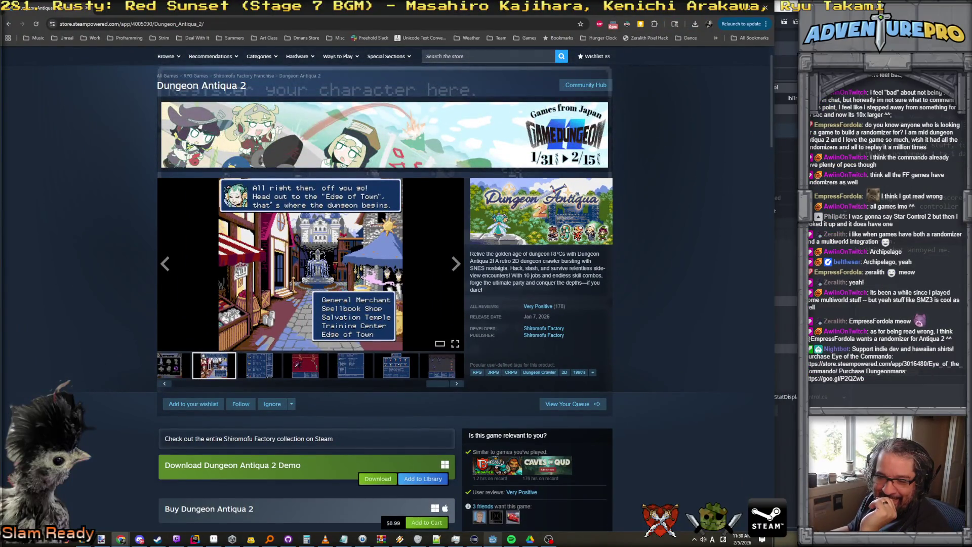
pyautogui.moveTo(312, 277)
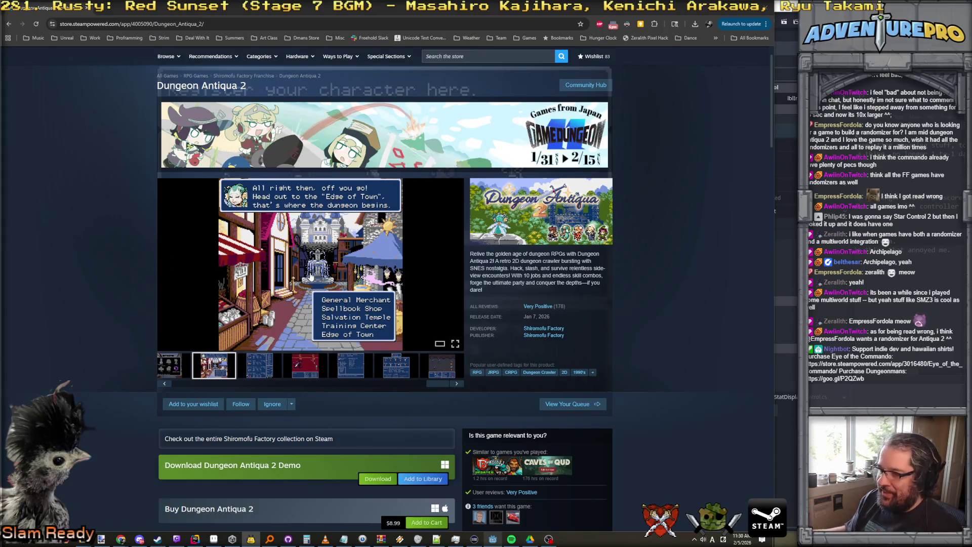
pyautogui.click(309, 364)
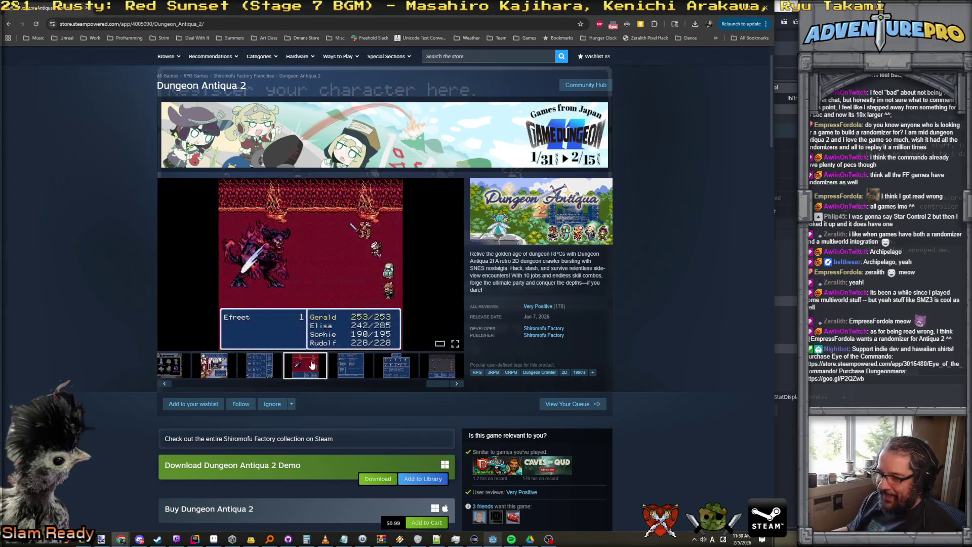
pyautogui.click(360, 369)
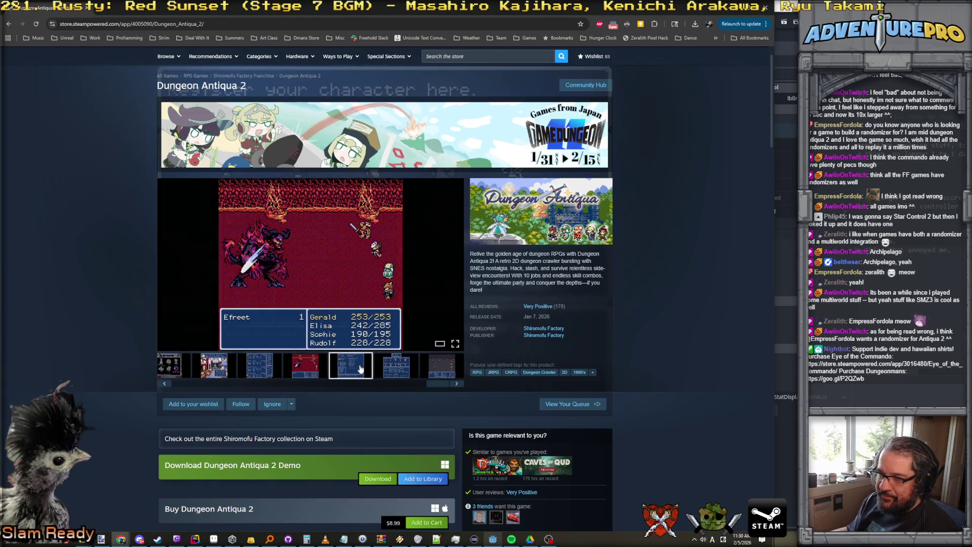
pyautogui.click(399, 372)
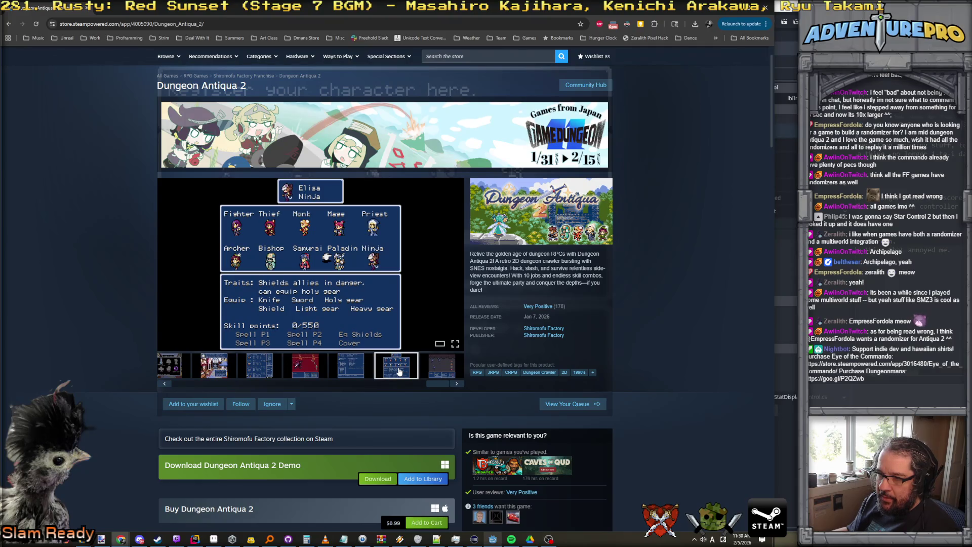
pyautogui.click(435, 371)
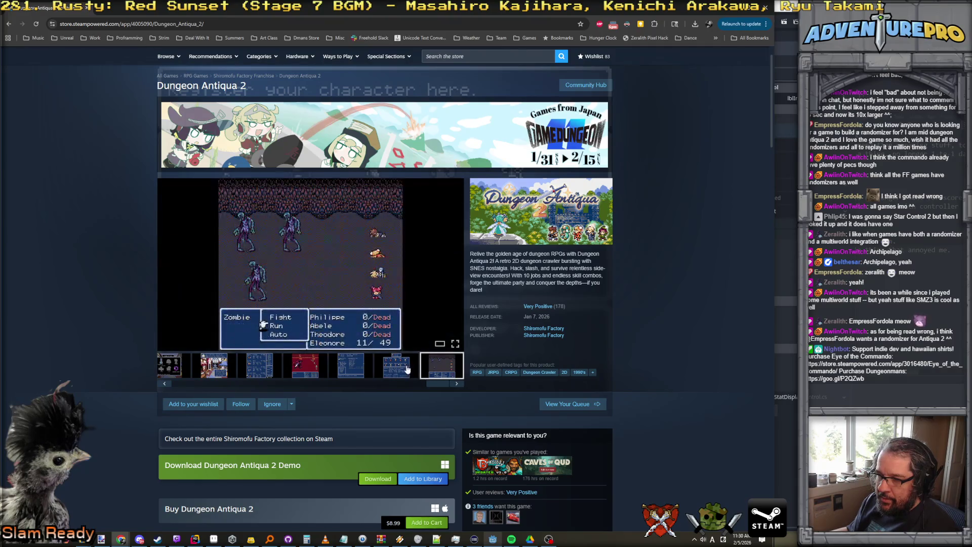
# Browse back and forth through the screenshot gallery, ending on the Edge of Town screenshot.
pyautogui.click(260, 366)
pyautogui.click(214, 365)
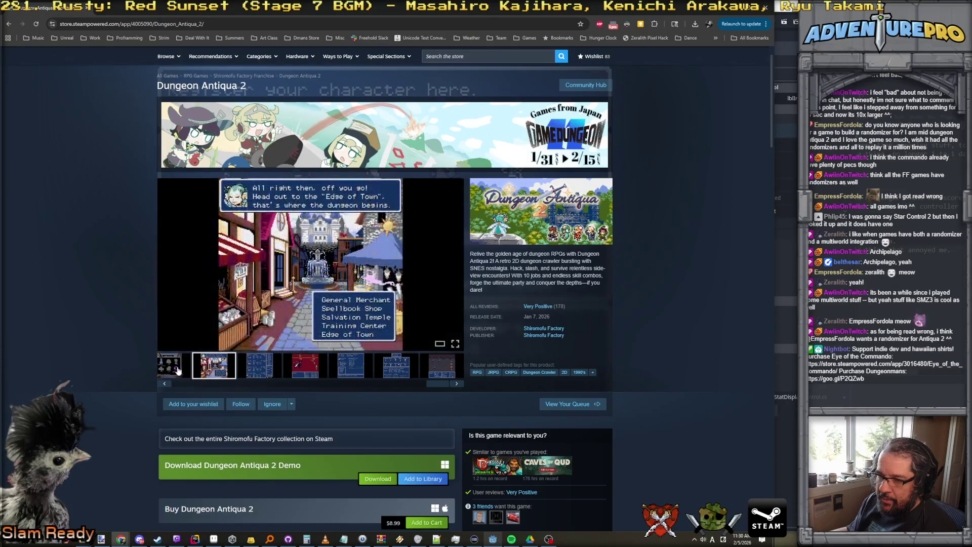
pyautogui.click(184, 373)
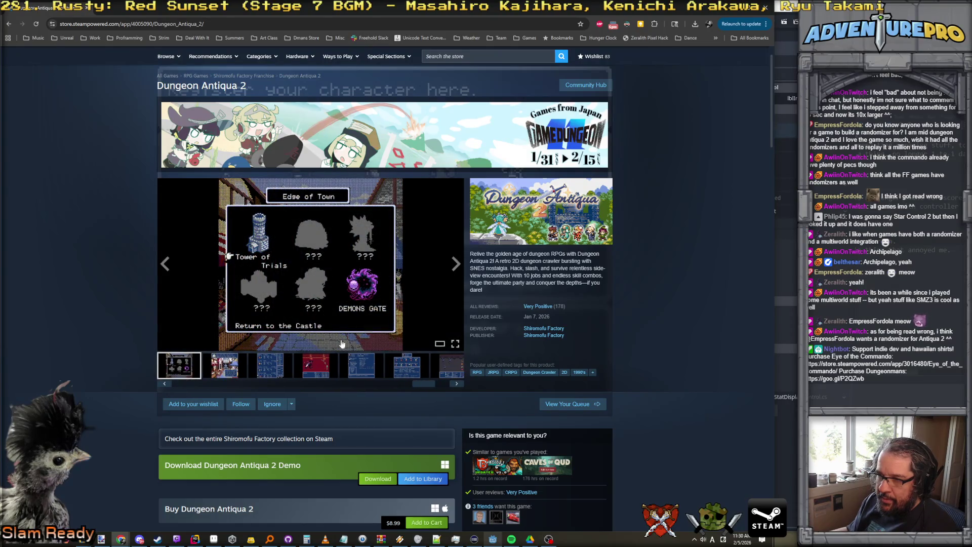
pyautogui.click(271, 366)
pyautogui.click(316, 365)
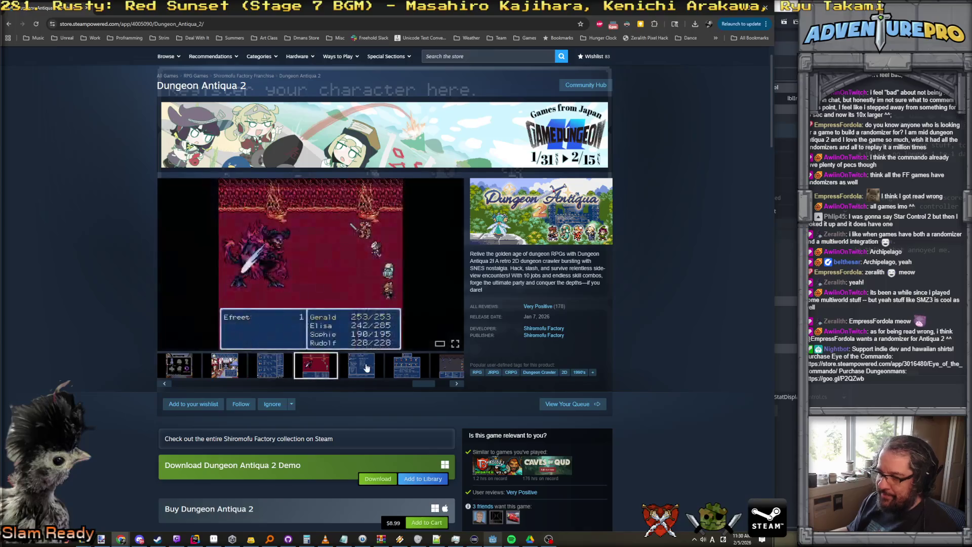
pyautogui.click(408, 372)
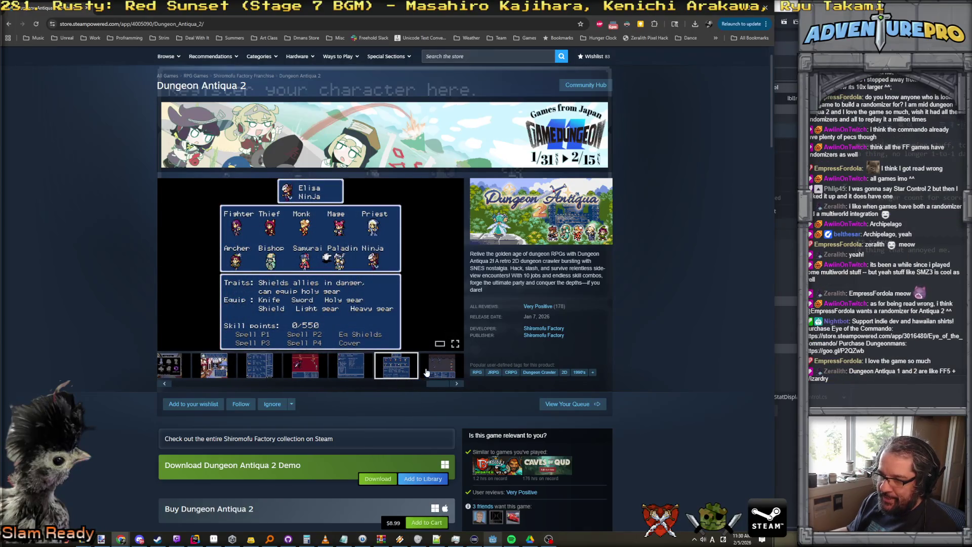
pyautogui.click(434, 369)
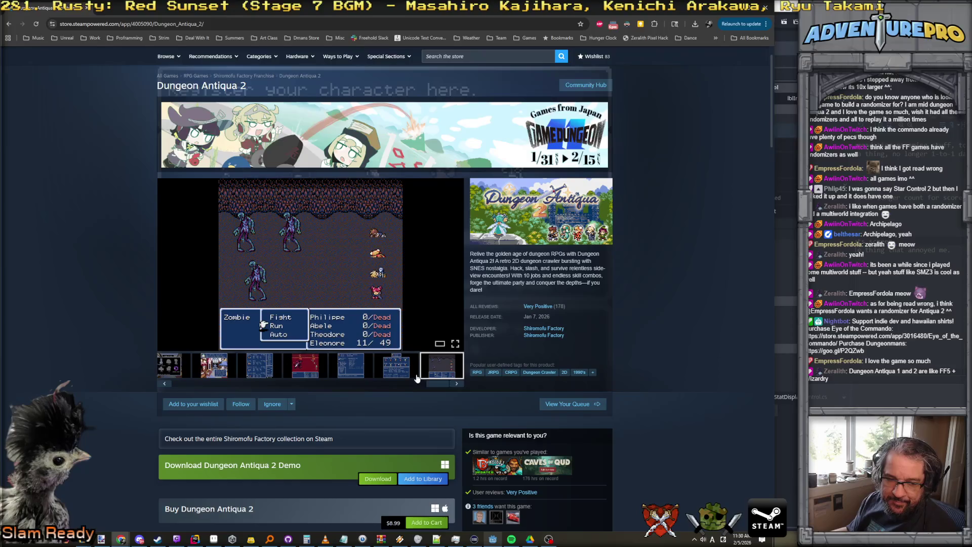
pyautogui.click(260, 366)
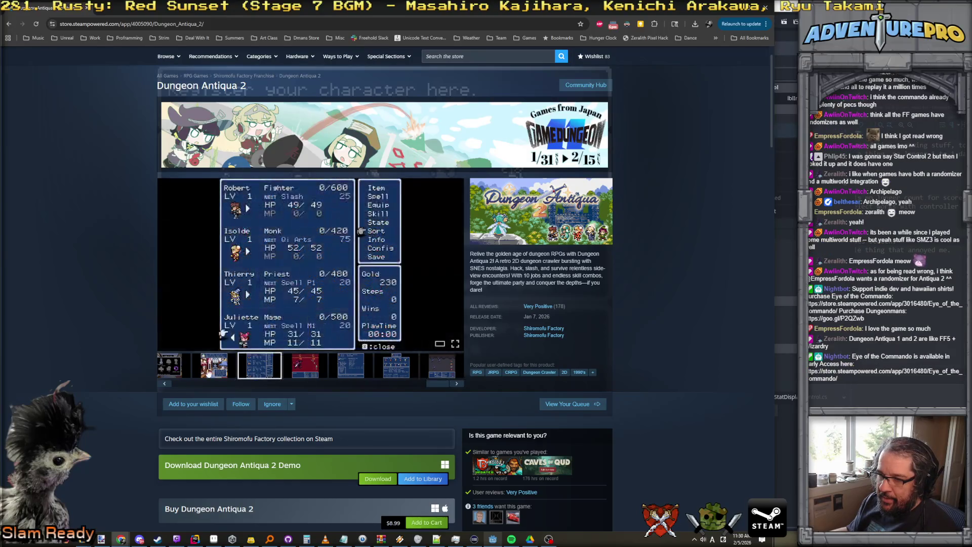
pyautogui.click(213, 366)
pyautogui.click(171, 367)
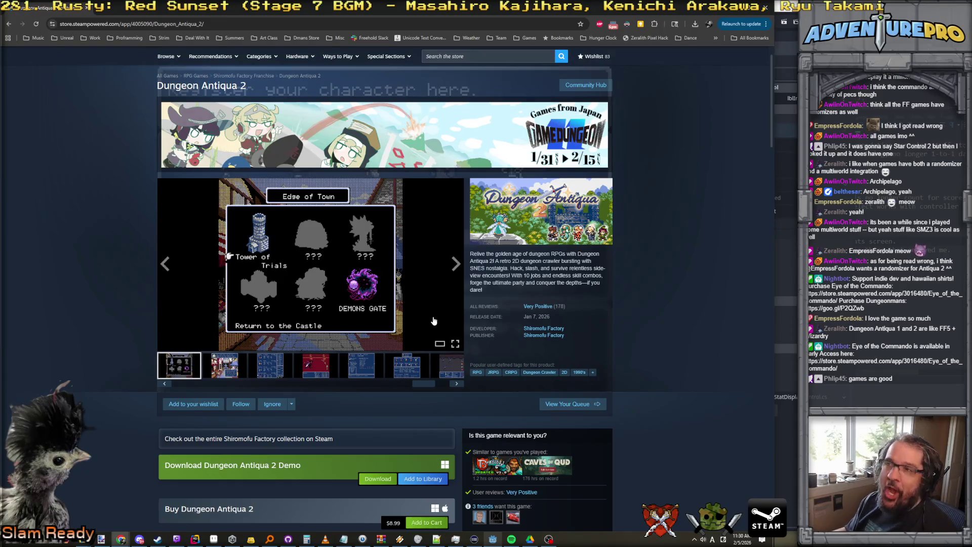
# Add Dungeon Antiqua 2 to the Steam wishlist from below the screenshot viewer.
pyautogui.scroll(-3, 434, 289)
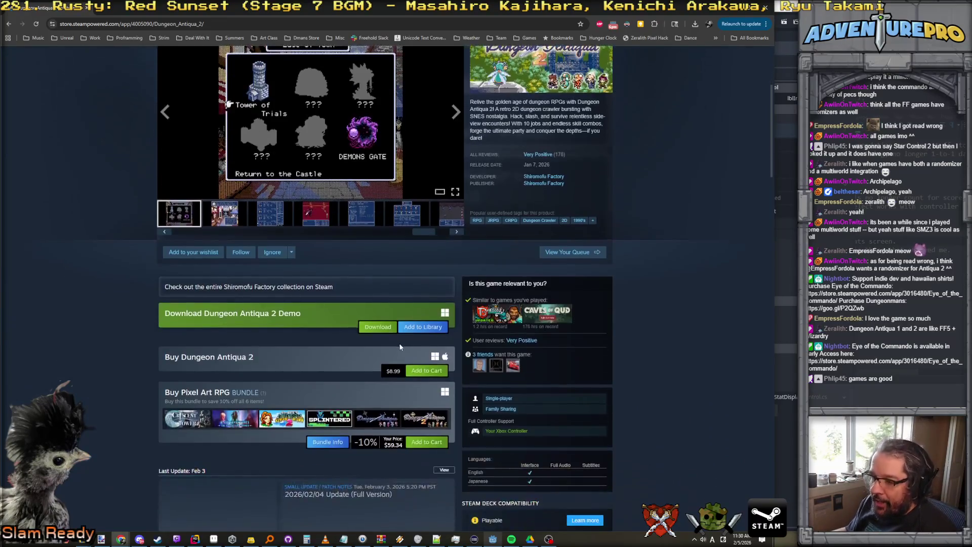
pyautogui.click(213, 255)
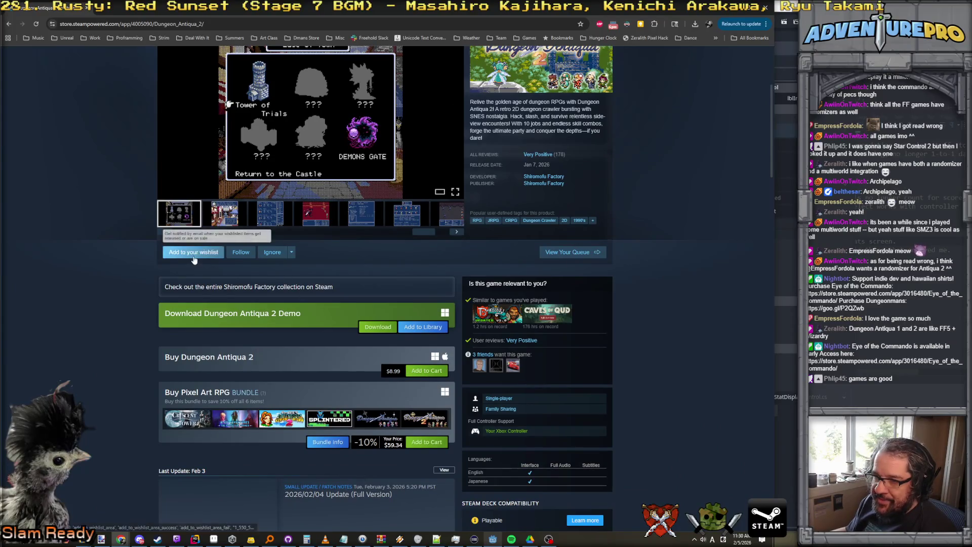
pyautogui.scroll(-2, 354, 323)
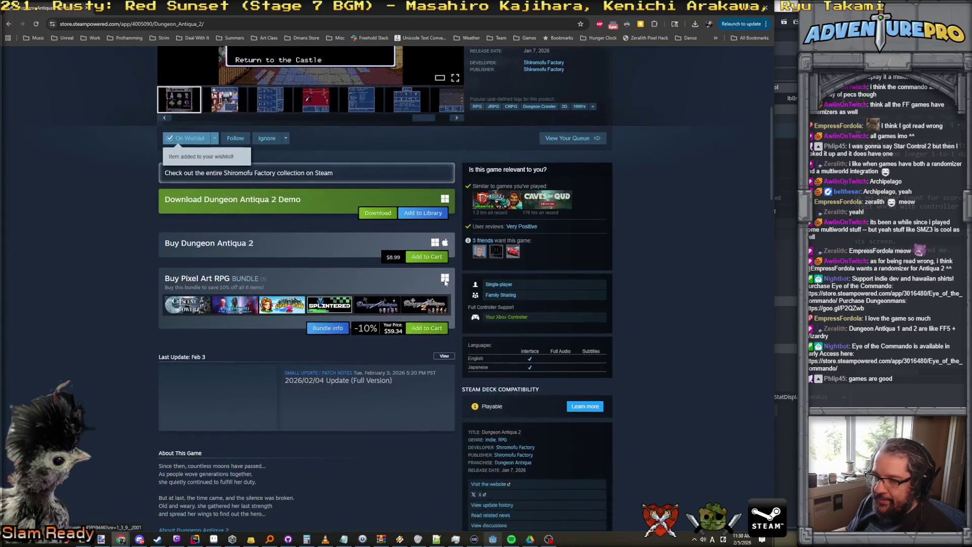
pyautogui.scroll(2, 321, 226)
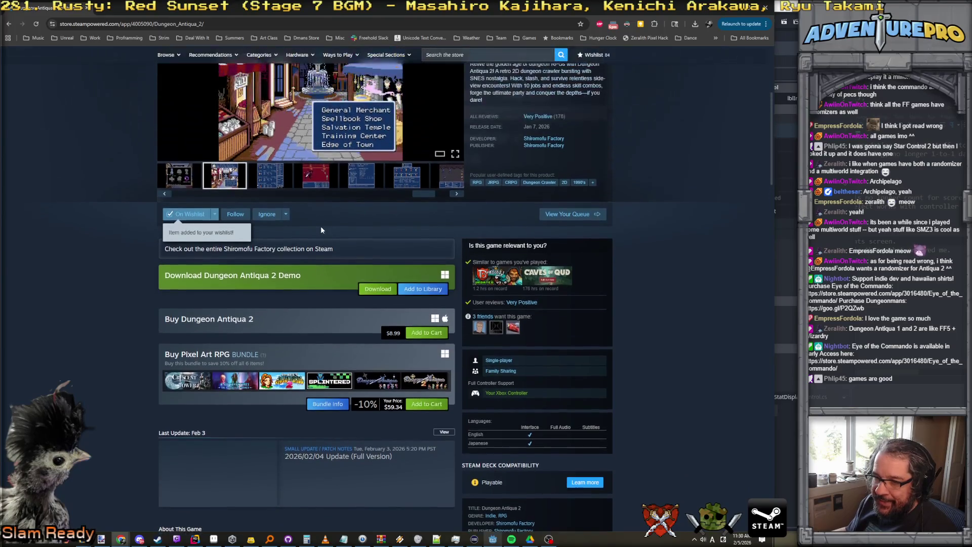
pyautogui.scroll(-2, 653, 170)
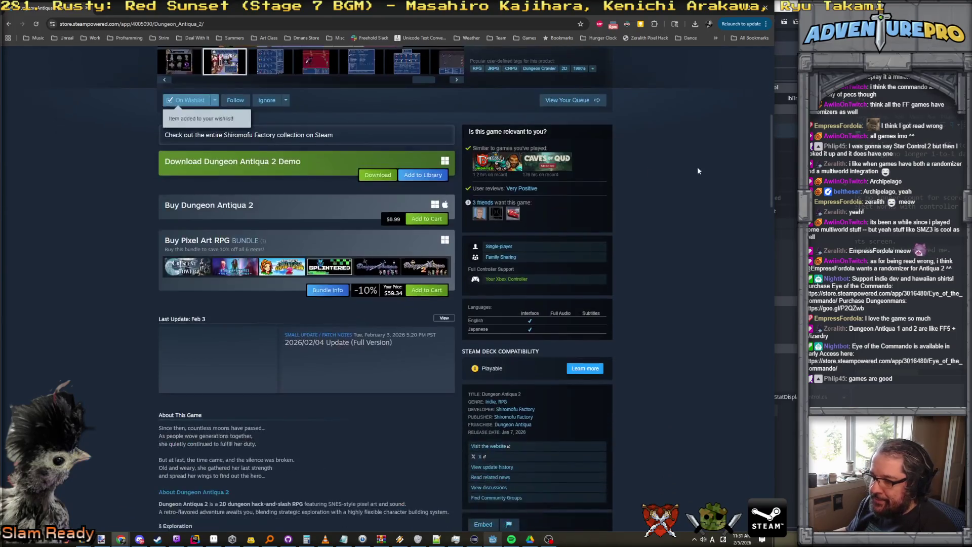
pyautogui.scroll(5, 697, 166)
# Minimize Chrome to return to the Godot raid_stat_display_control scene.
pyautogui.click(731, 9)
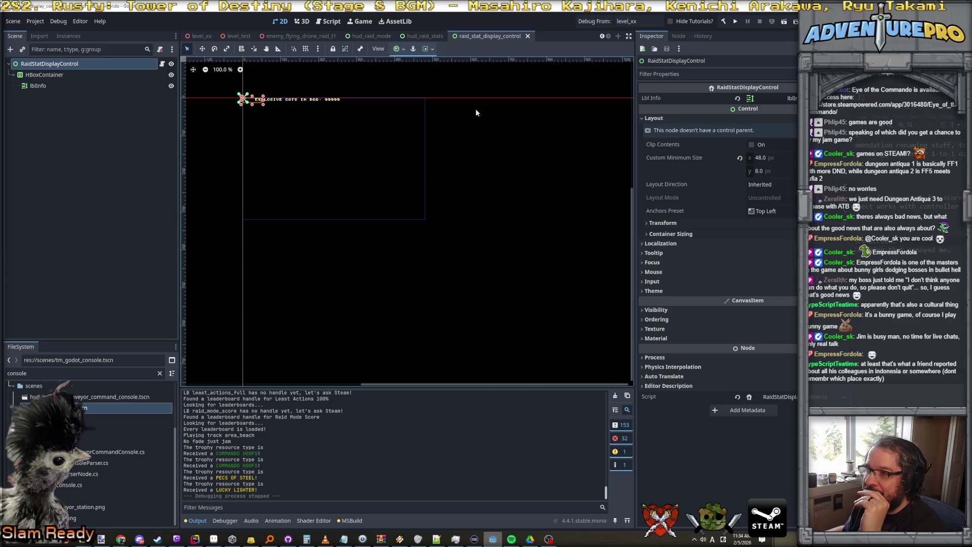
pyautogui.click(437, 36)
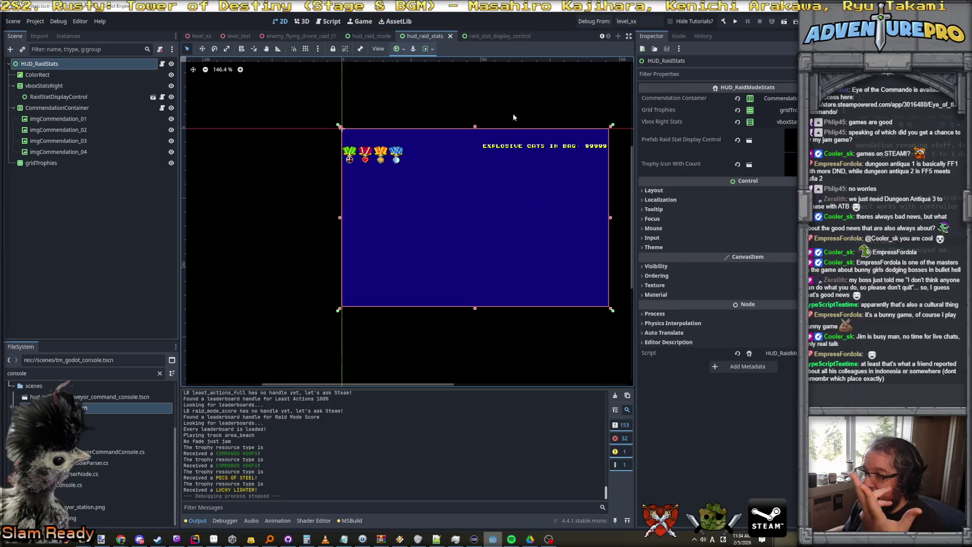
pyautogui.click(491, 36)
pyautogui.click(428, 36)
pyautogui.click(377, 36)
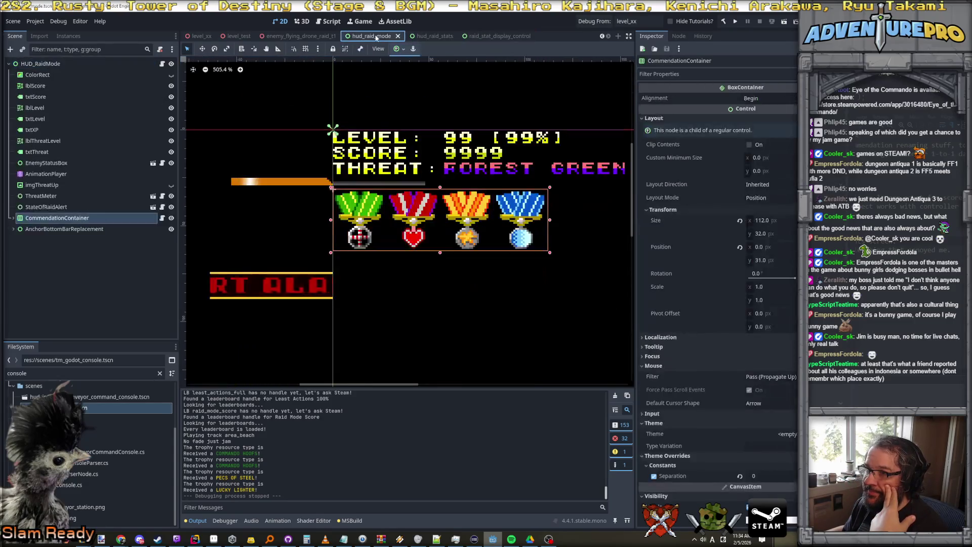
pyautogui.click(425, 36)
pyautogui.click(481, 35)
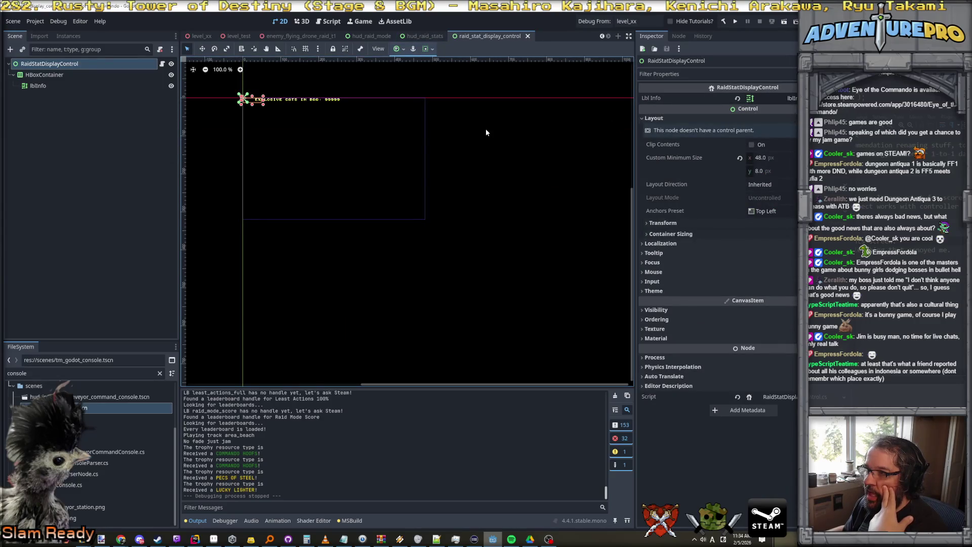
pyautogui.hotkey('alt', 'Tab')
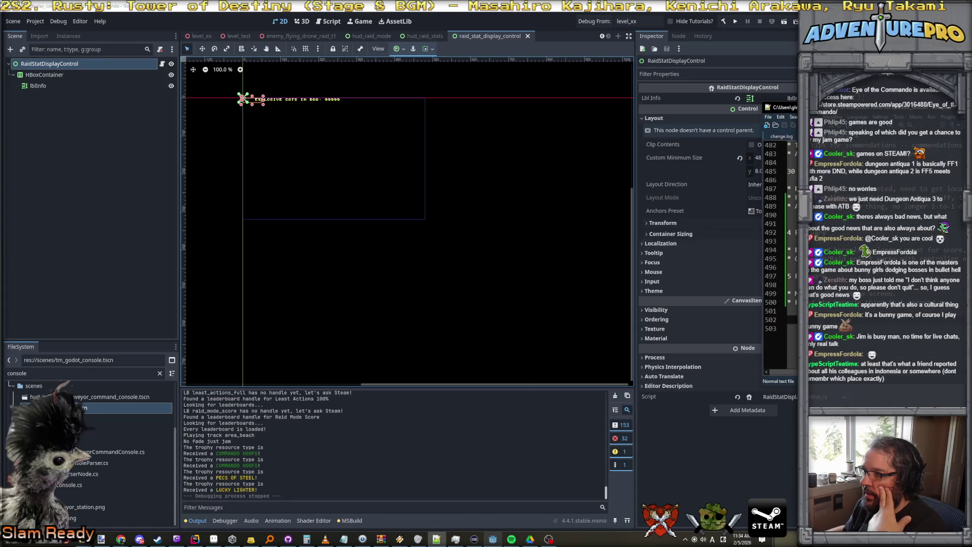
pyautogui.scroll(1, 780, 248)
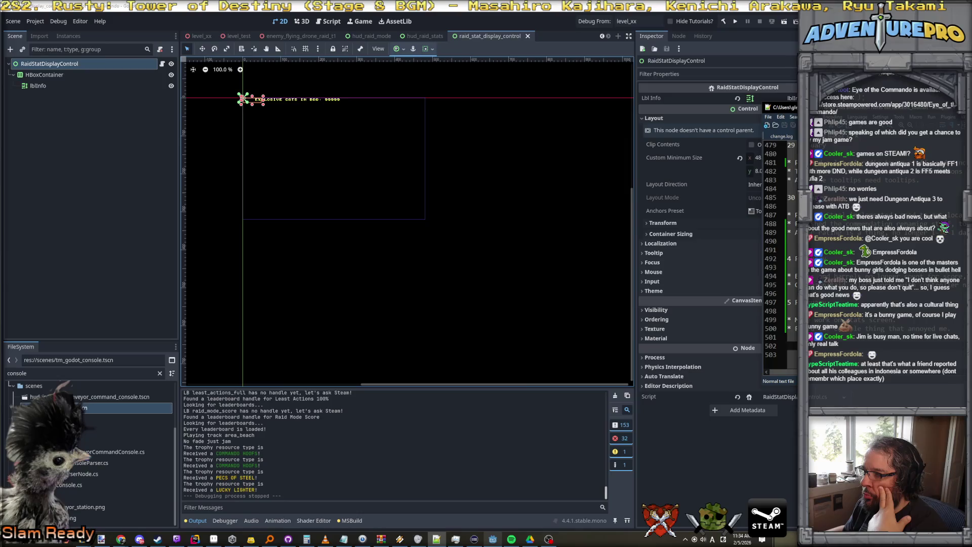
pyautogui.click(793, 250)
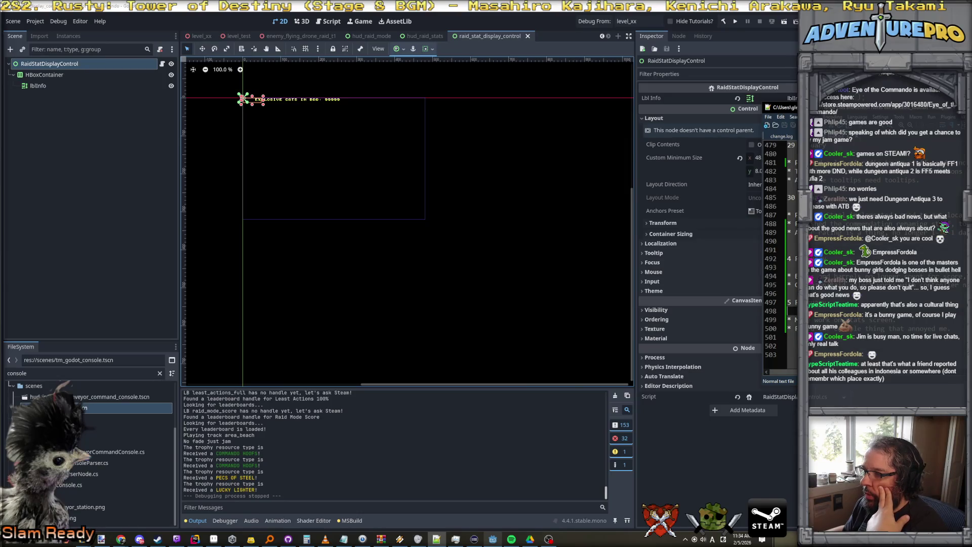
pyautogui.scroll(1, 780, 248)
pyautogui.scroll(7, 775, 253)
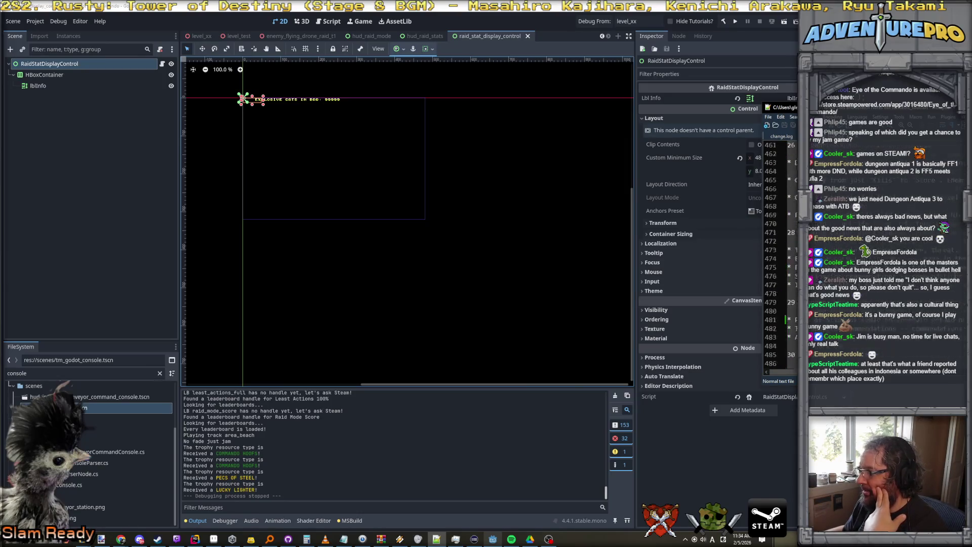
pyautogui.scroll(5, 775, 253)
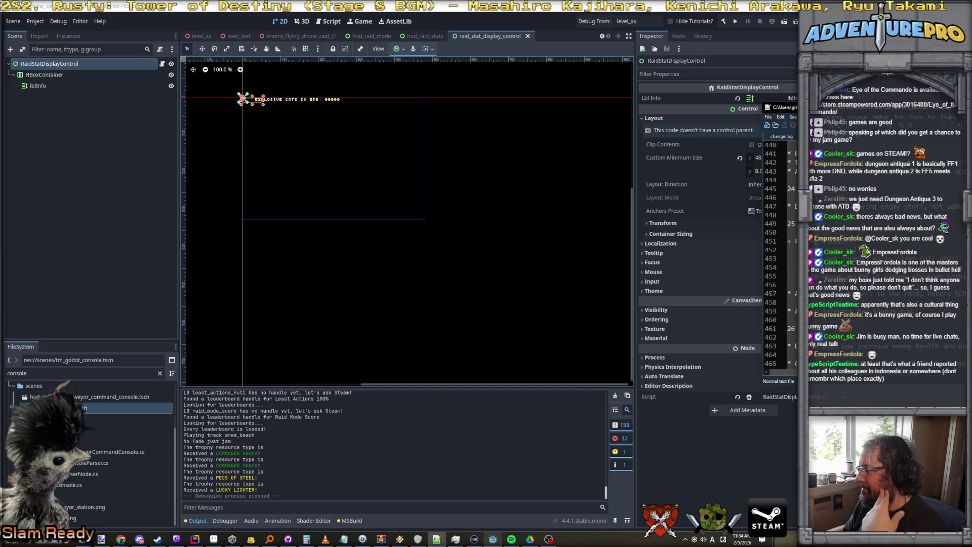
pyautogui.scroll(7, 774, 253)
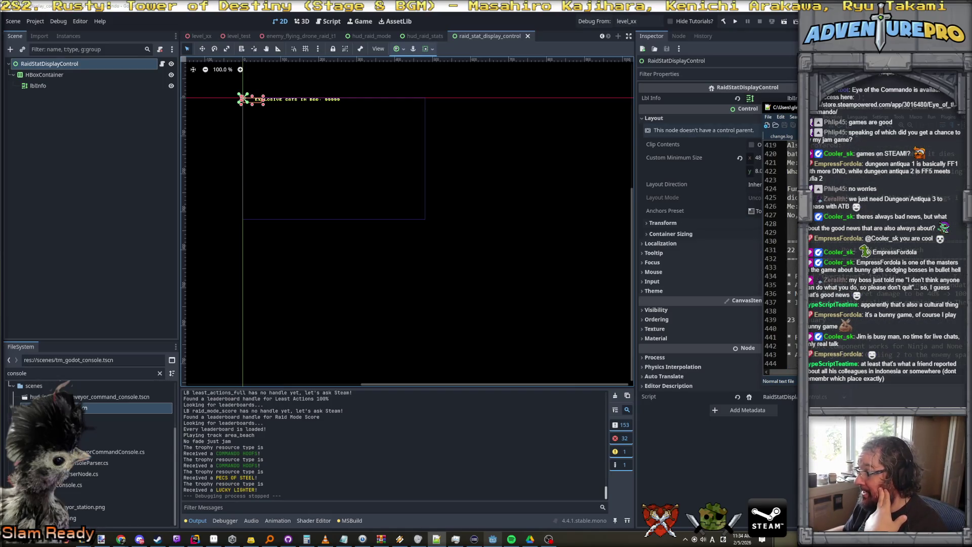
pyautogui.scroll(1, 775, 253)
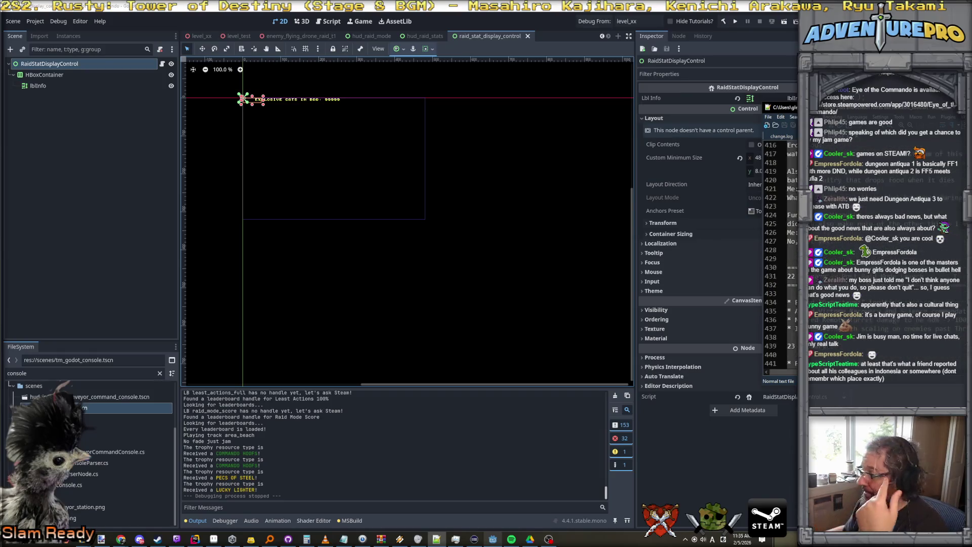
pyautogui.scroll(4, 775, 253)
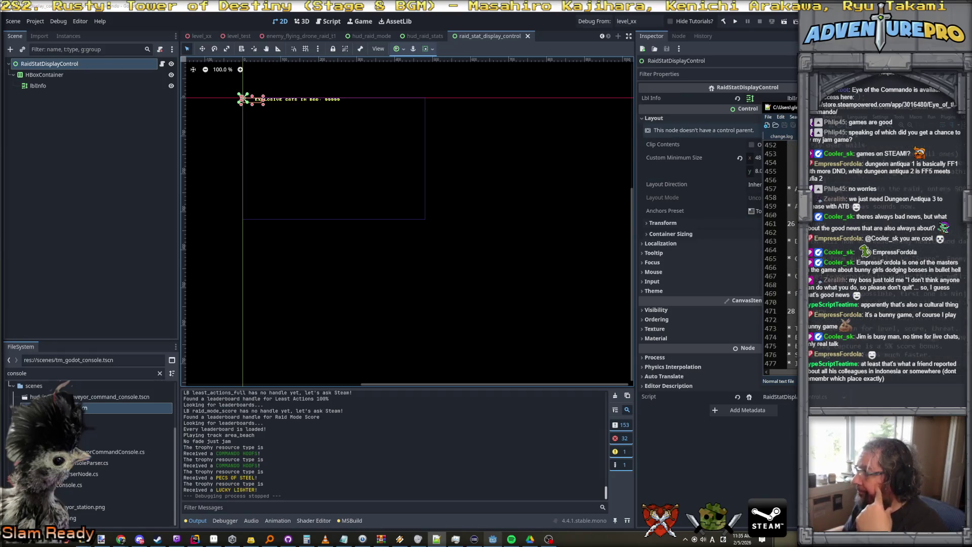
pyautogui.scroll(-20, 774, 253)
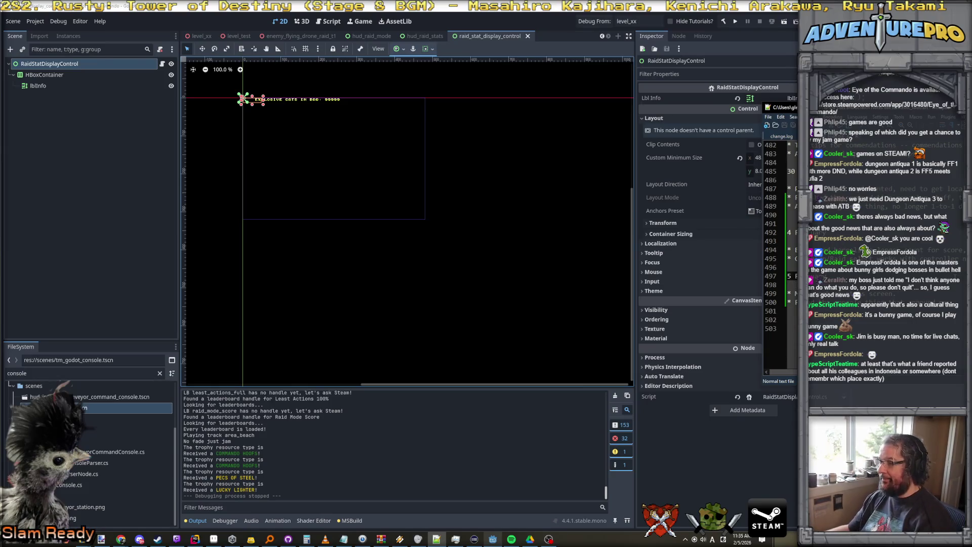
pyautogui.scroll(5, 775, 253)
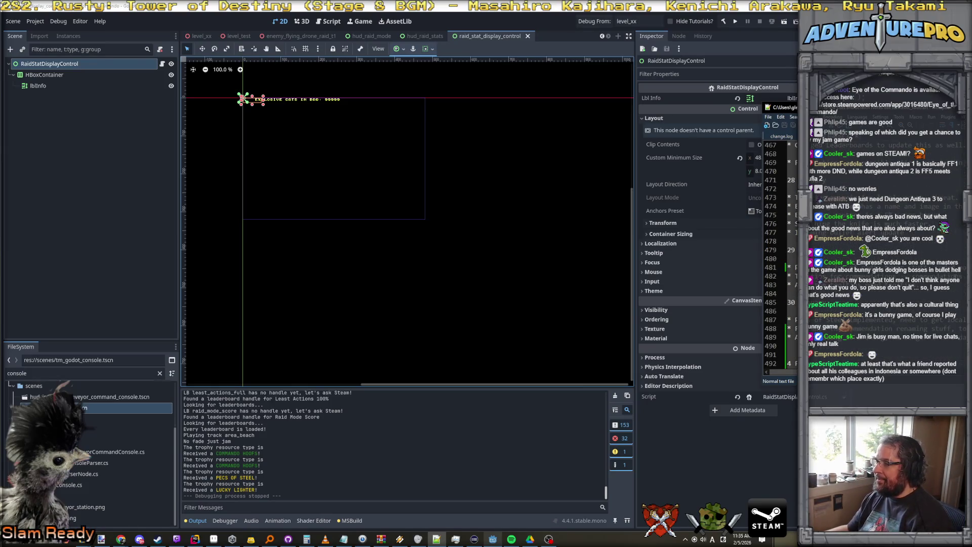
pyautogui.scroll(4, 775, 253)
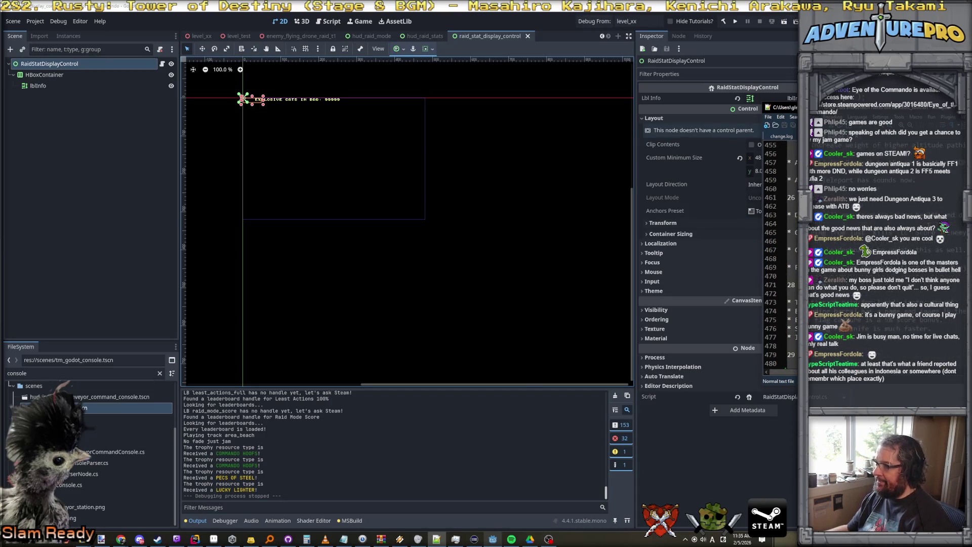
pyautogui.scroll(-12, 775, 253)
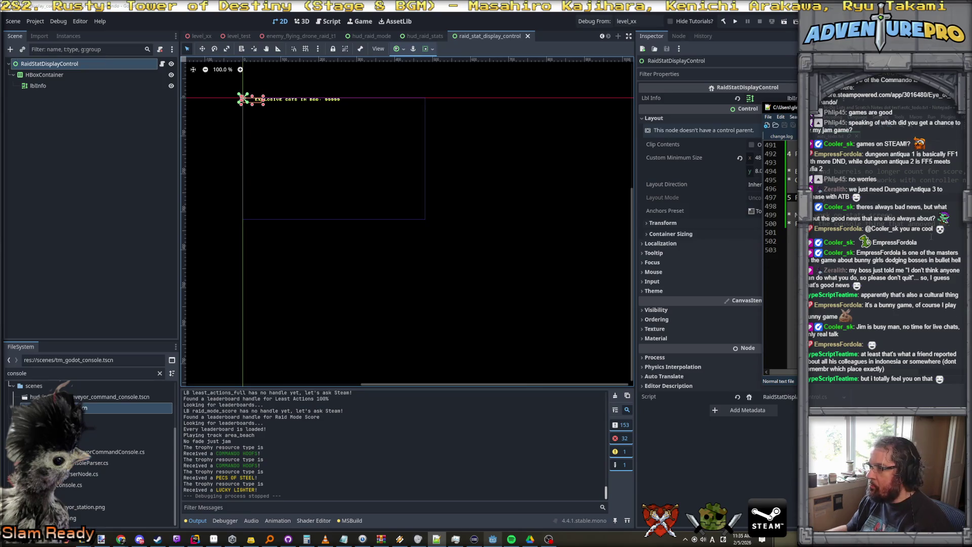
pyautogui.scroll(9, 780, 253)
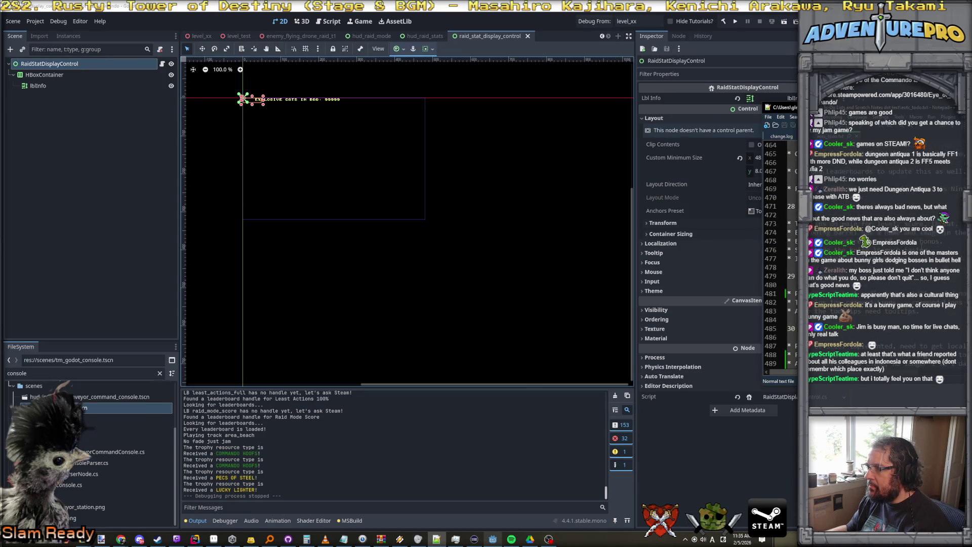
pyautogui.scroll(4, 780, 253)
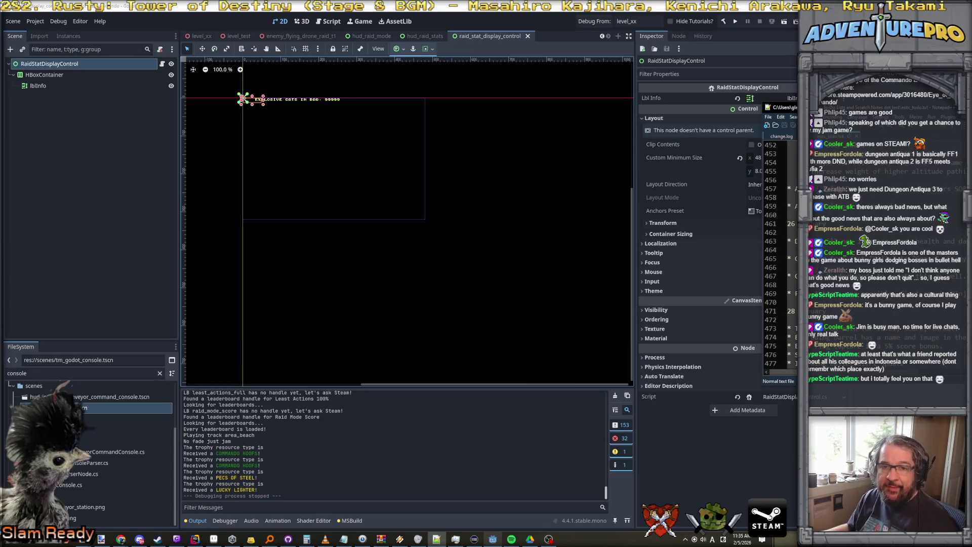
# Bring Godot to the front and set the keyboard input to English (United States) US.
pyautogui.click(406, 282)
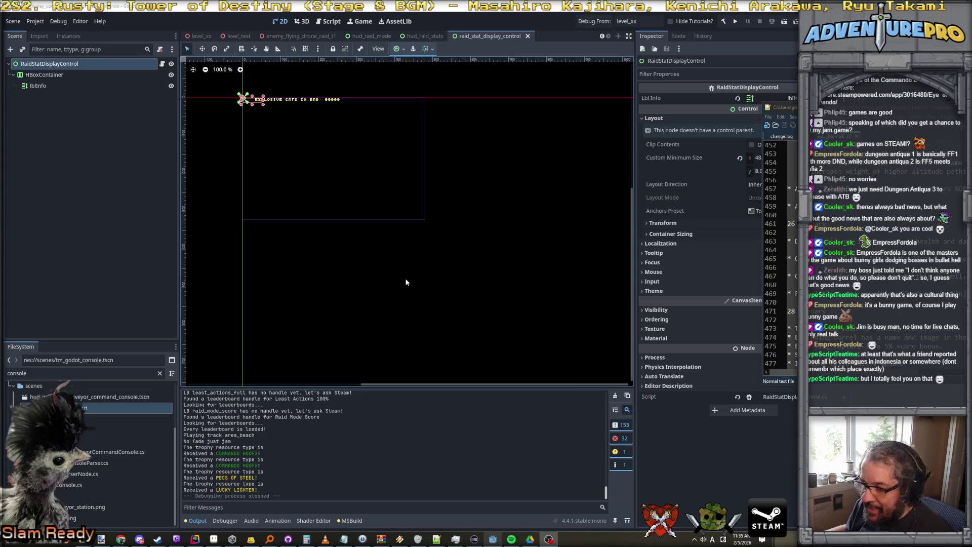
pyautogui.click(712, 539)
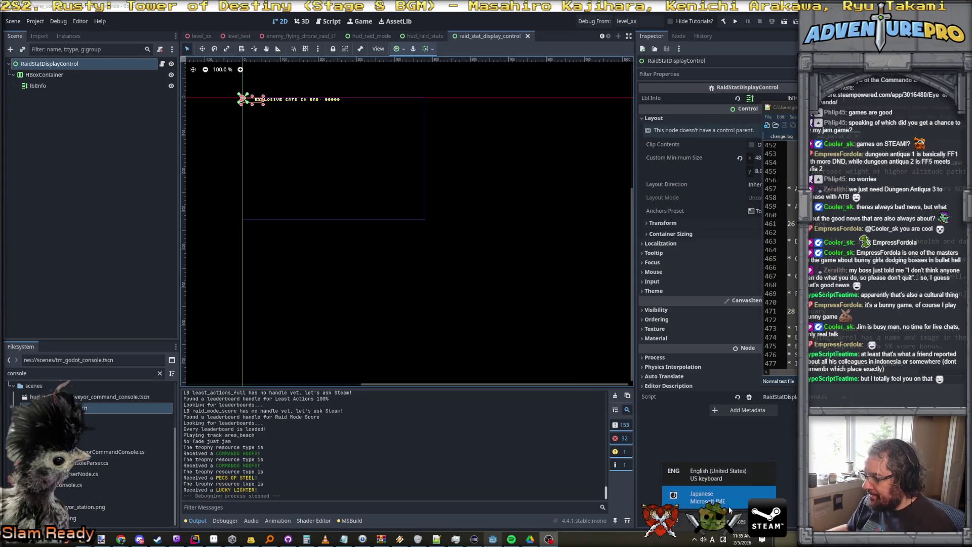
pyautogui.click(732, 472)
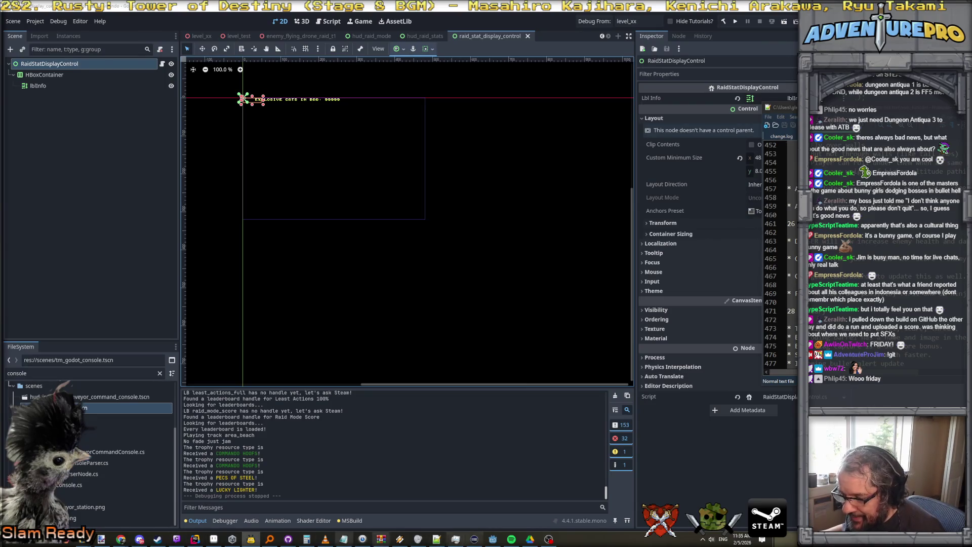
# In Rider, include all changed and unversioned files and enter message 'Raid stats tab menu, fixed console, more tooltips.'.
pyautogui.click(195, 539)
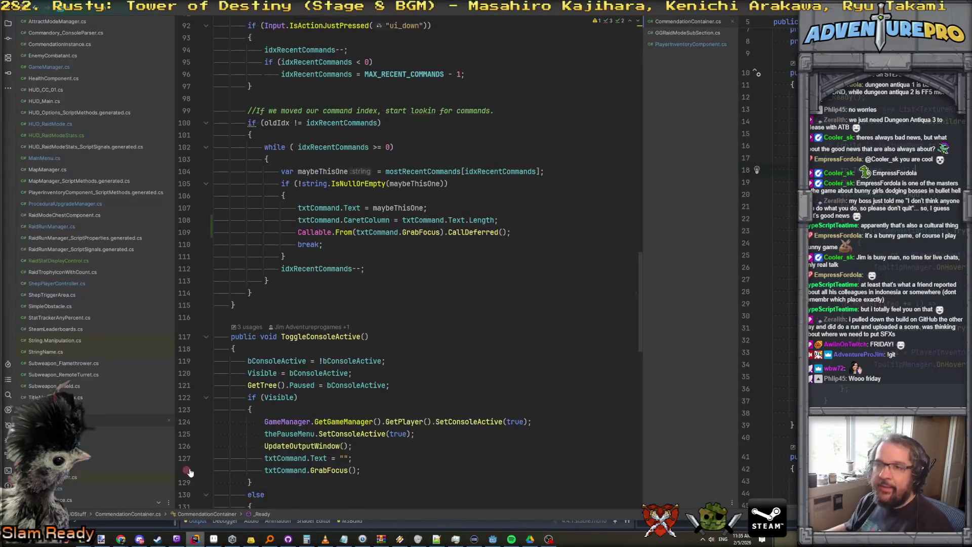
pyautogui.click(8, 39)
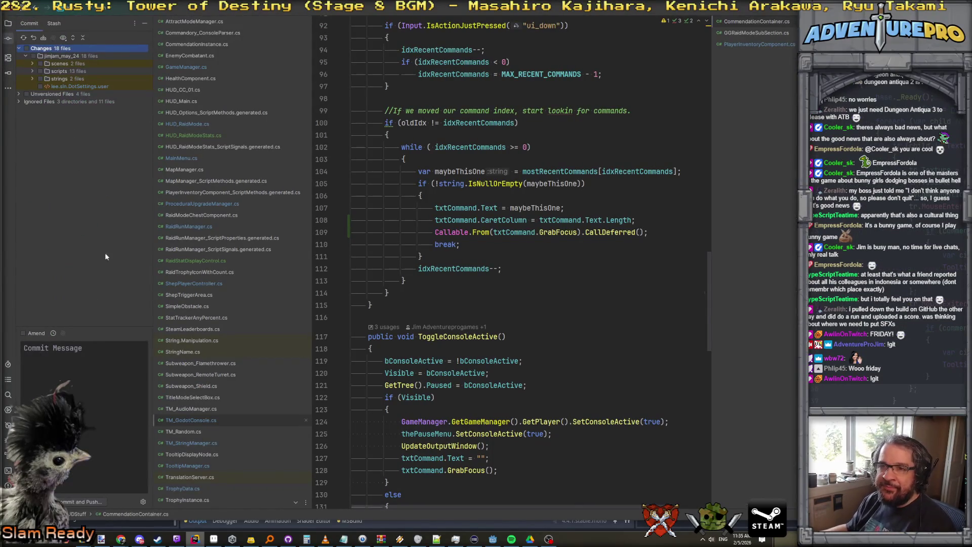
pyautogui.click(26, 48)
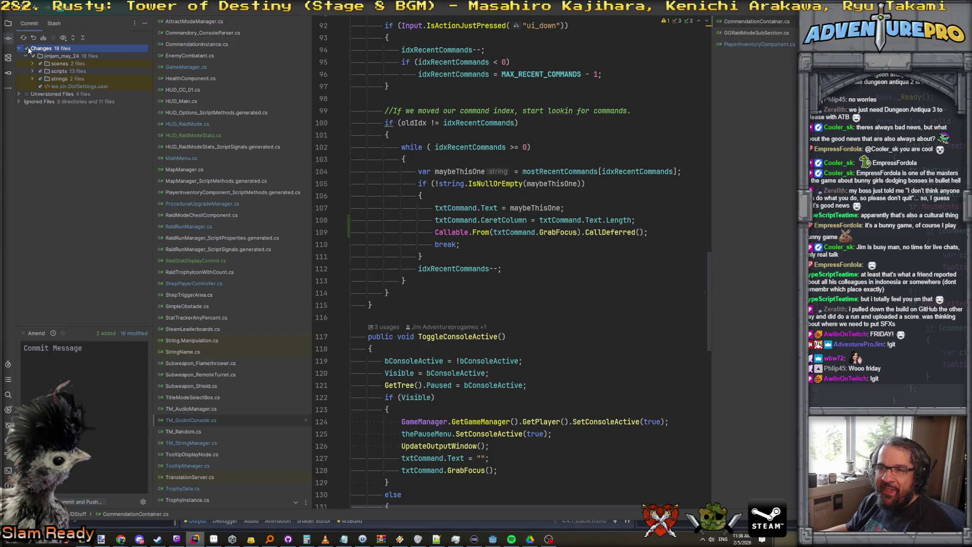
pyautogui.click(19, 94)
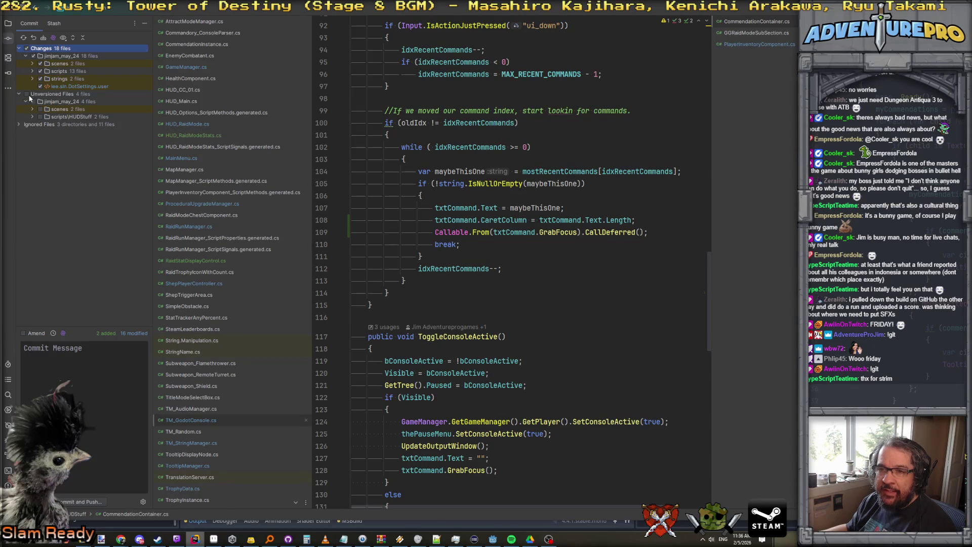
pyautogui.click(27, 94)
pyautogui.click(76, 365)
pyautogui.write('Rai')
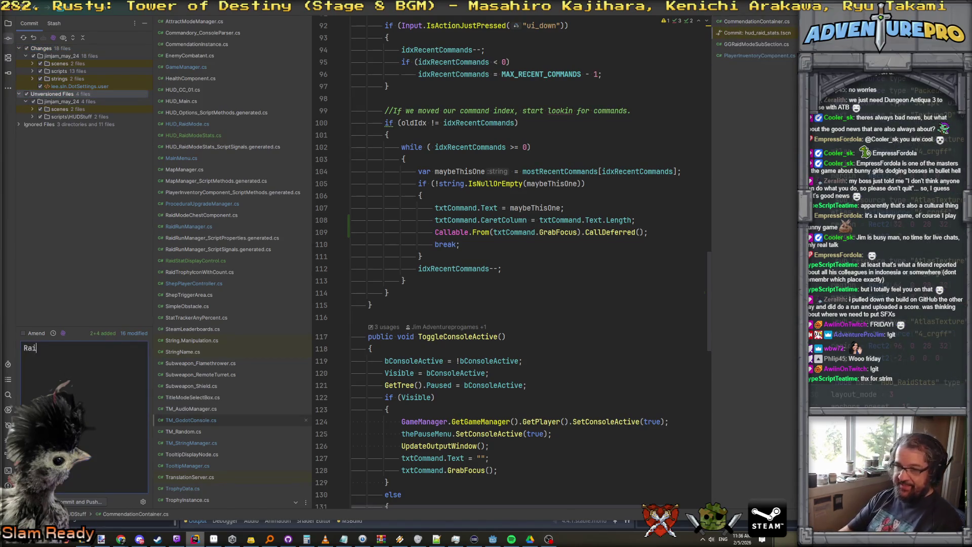
pyautogui.write('d stats tab me')
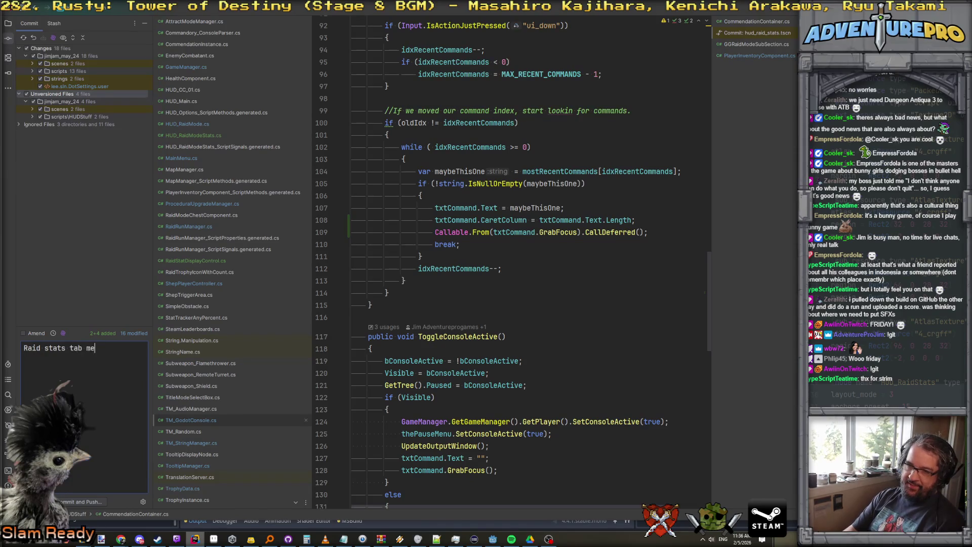
pyautogui.write('nu, fixed c')
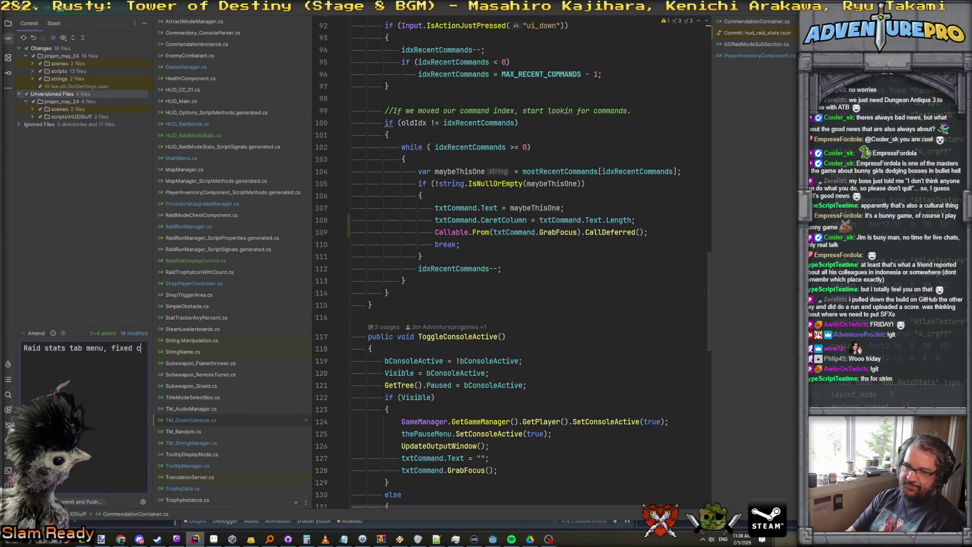
pyautogui.write('onsole, more tooltips.')
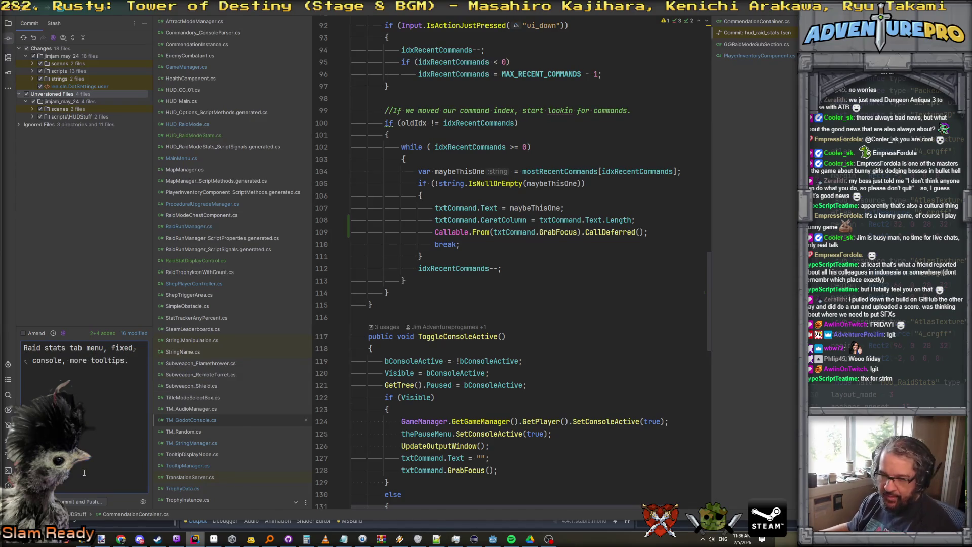
# Commit the selected files and push the commit to origin/main.
pyautogui.click(79, 502)
pyautogui.hotkey('ctrl', 'alt', 'k')
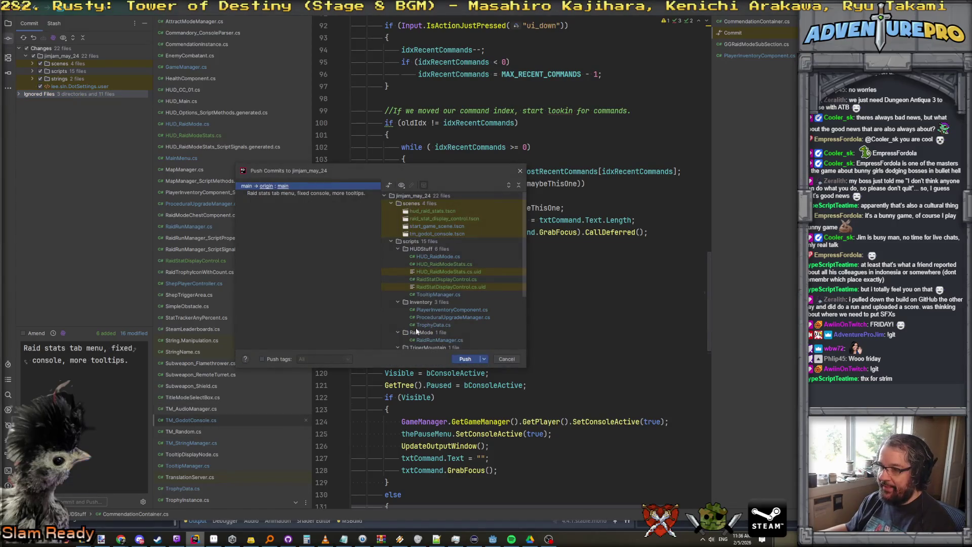
pyautogui.click(465, 359)
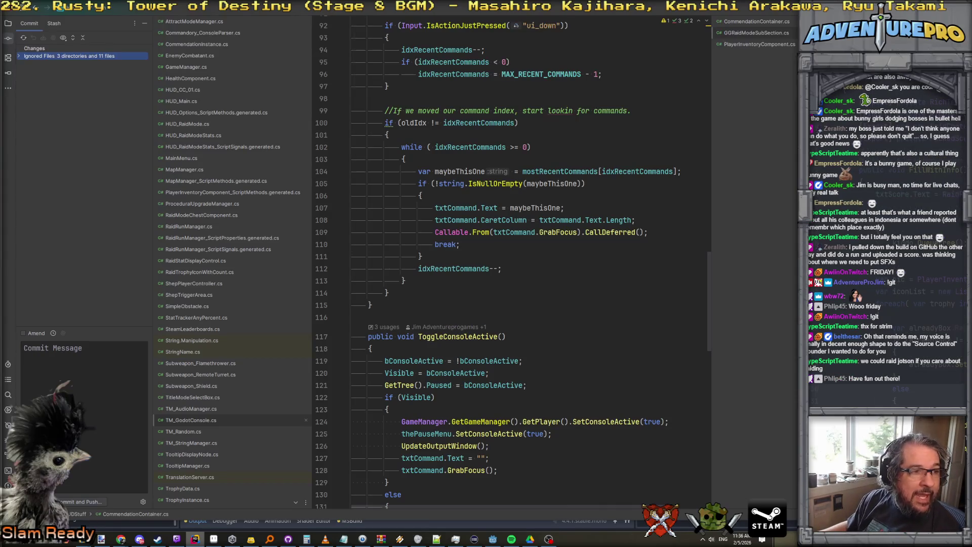
pyautogui.hotkey('alt', 'Tab')
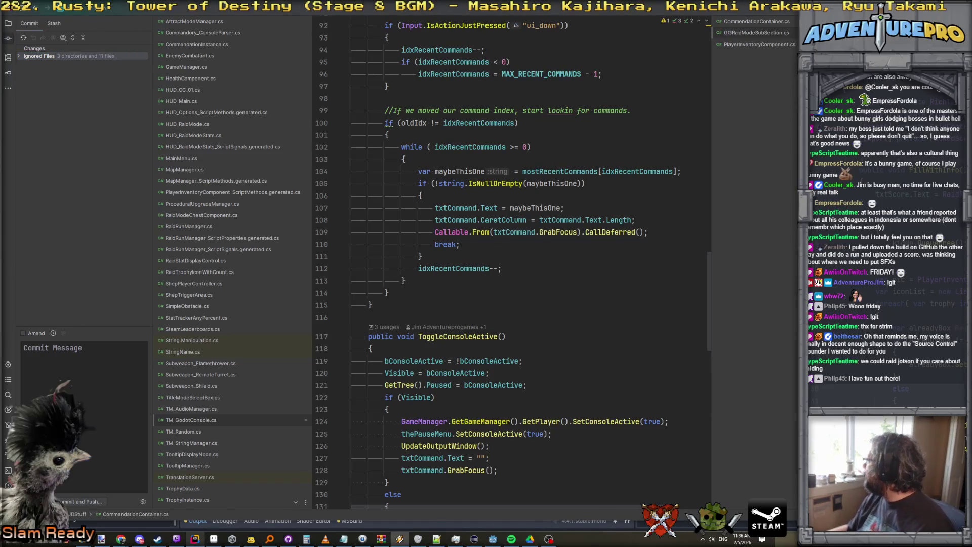
pyautogui.hotkey('alt', 'Tab')
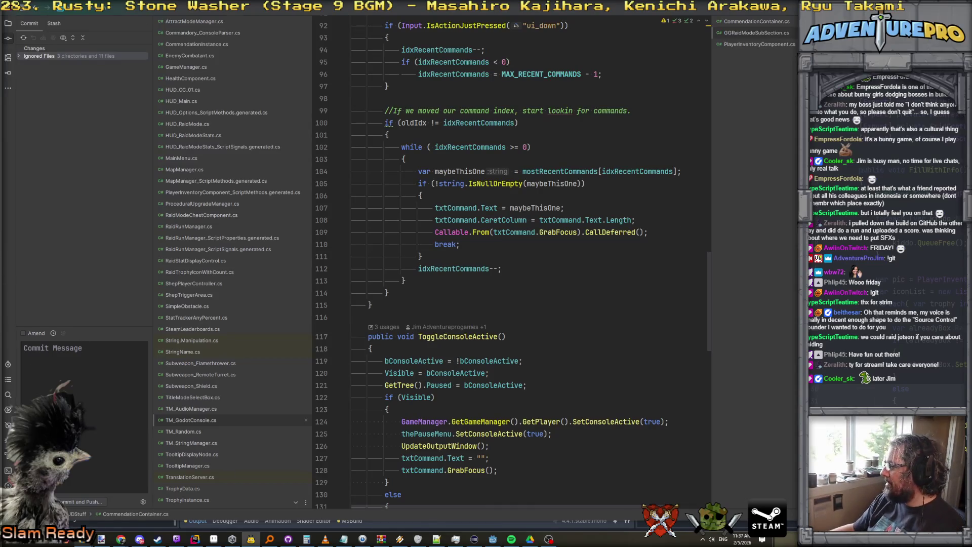
pyautogui.hotkey('alt', 'Tab')
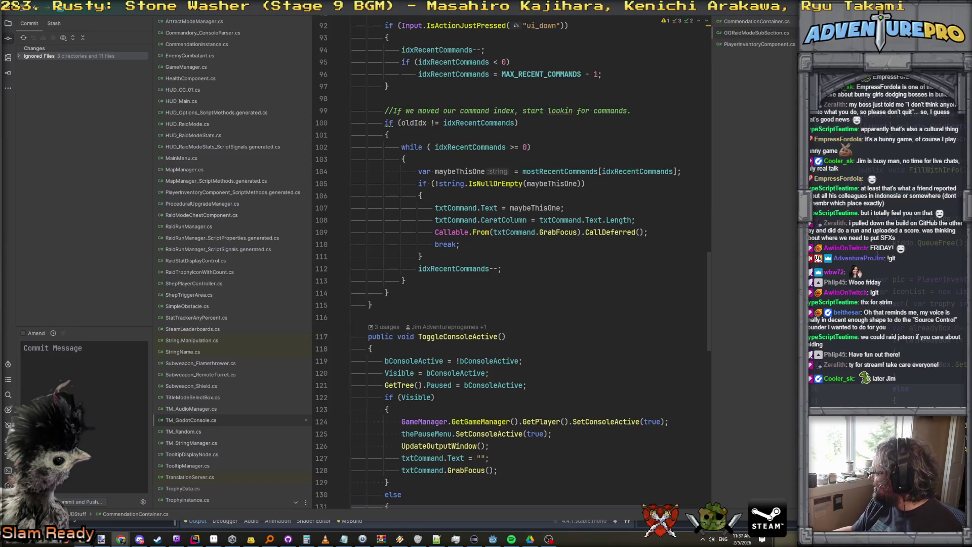